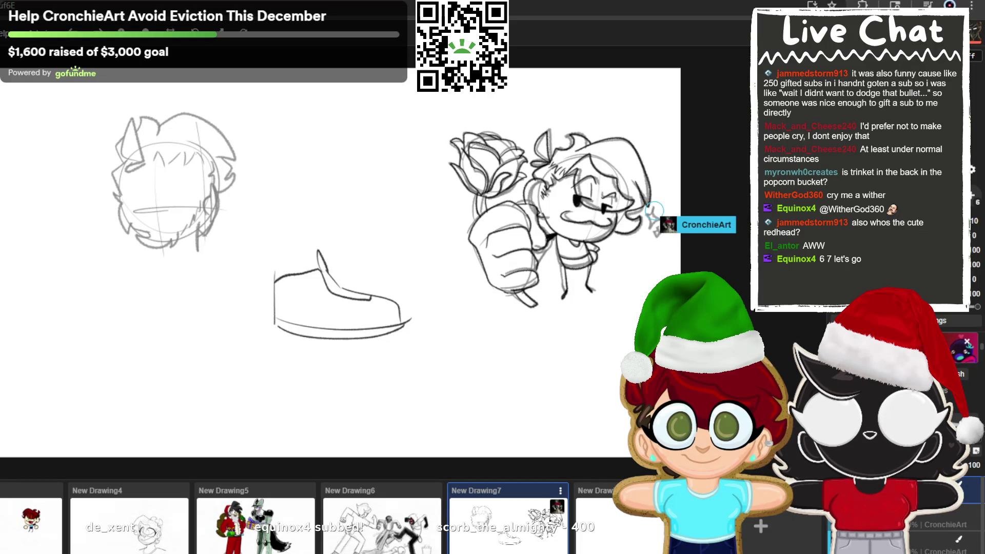
- Draw a small sparkle star beside the rose-holding character's head, then switch to New Drawing8
drag(662, 221, 657, 230)
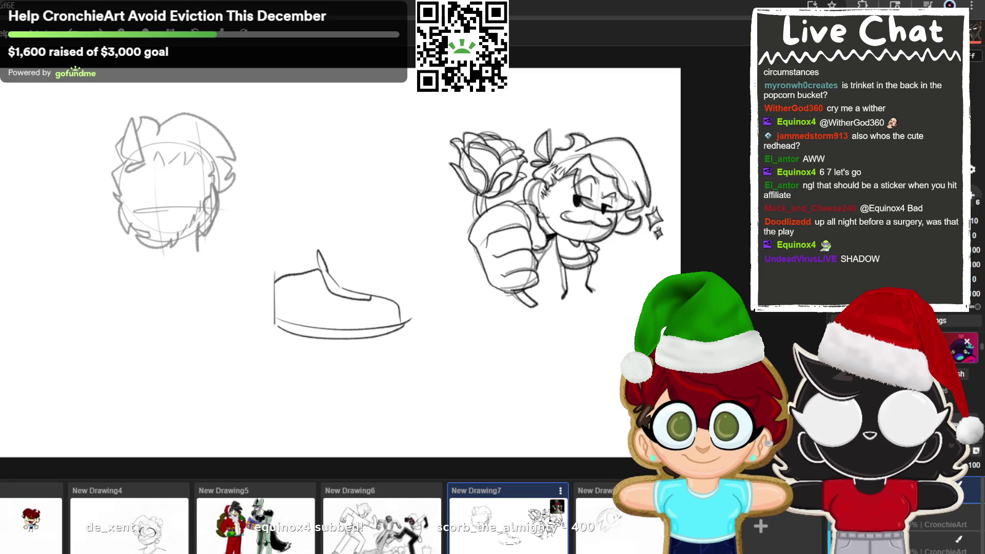
click(637, 533)
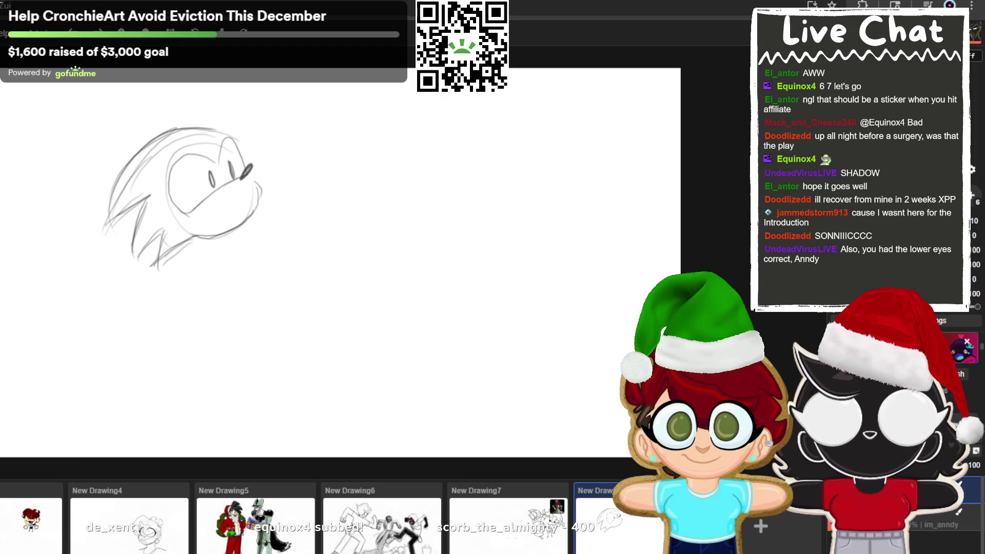
- Sketch a longer curved lower jaw line under the hedgehog's mouth
mouse_move(187, 212)
mouse_down()
mouse_move(185, 231)
mouse_move(257, 221)
mouse_up()
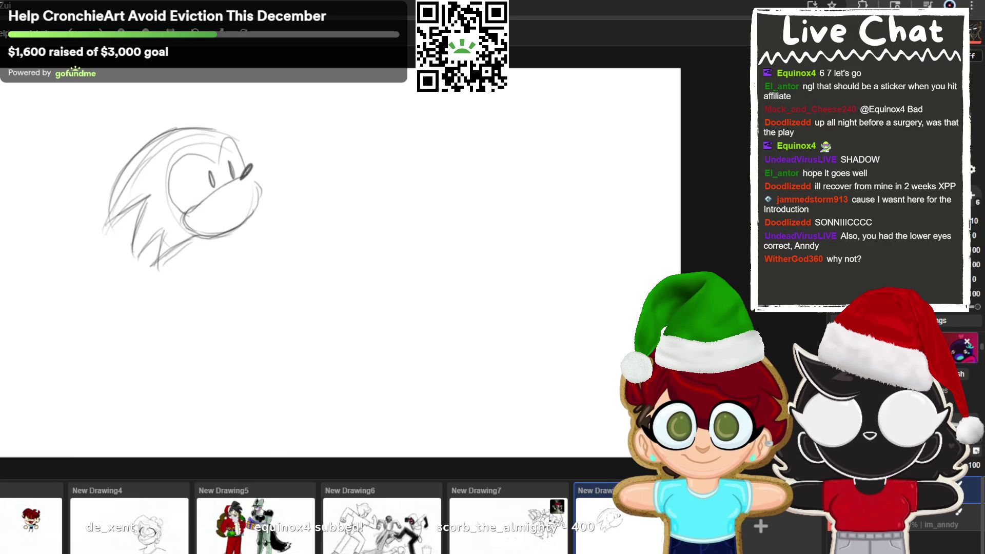
- Rework the hedgehog's lower muzzle line, undoing stray strokes across the head
key(ctrl+z)
key(ctrl+z)
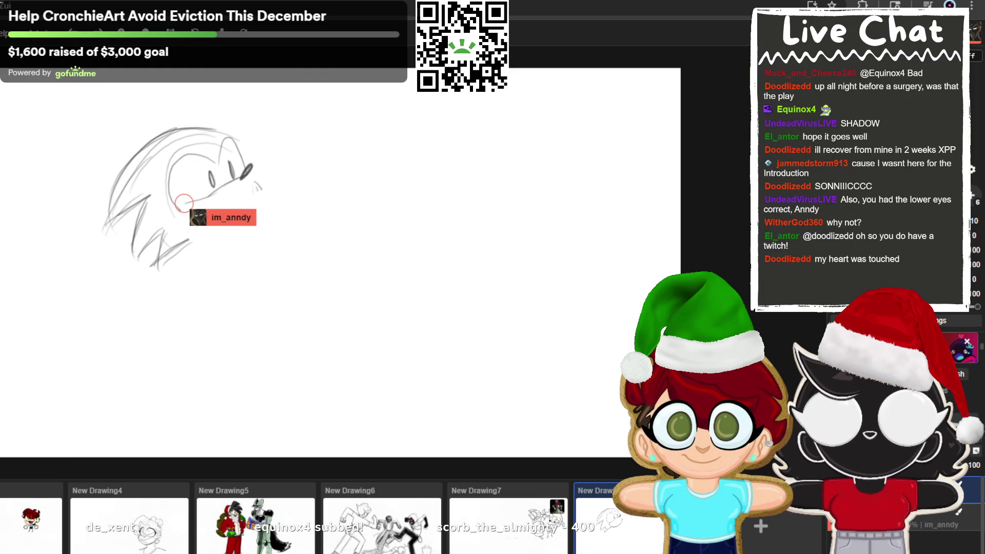
mouse_move(208, 197)
mouse_down()
mouse_move(187, 202)
mouse_move(195, 232)
mouse_move(254, 180)
mouse_move(253, 218)
mouse_move(201, 210)
mouse_up()
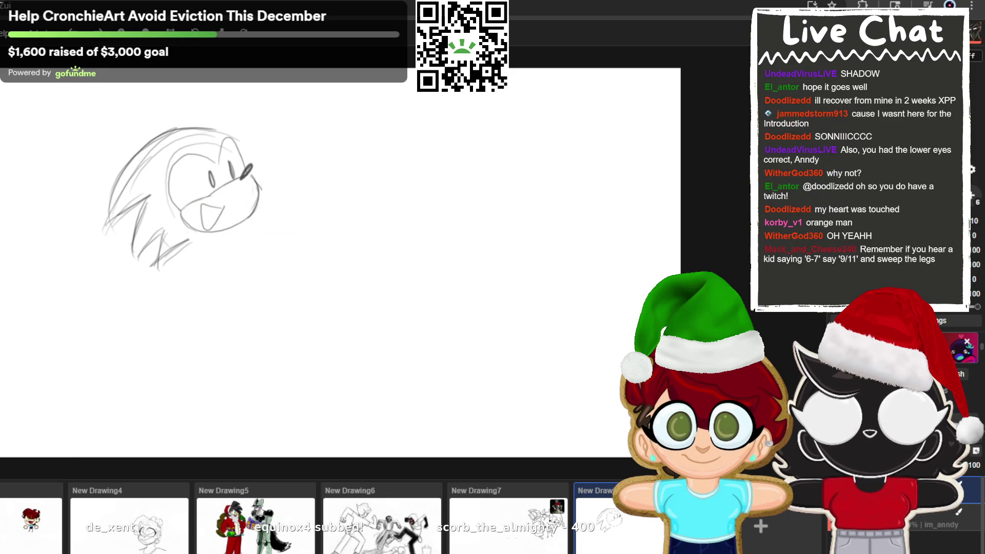
drag(256, 110, 154, 156)
key(ctrl+z)
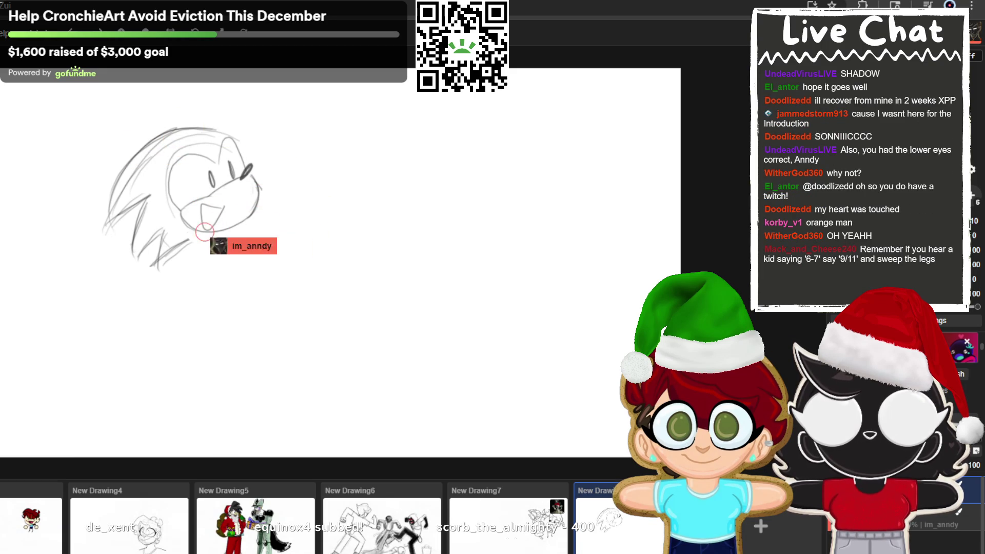
- Sketch a rounder hatched torso circle under the muzzle and strokes over the head's top-left
drag(210, 227, 207, 228)
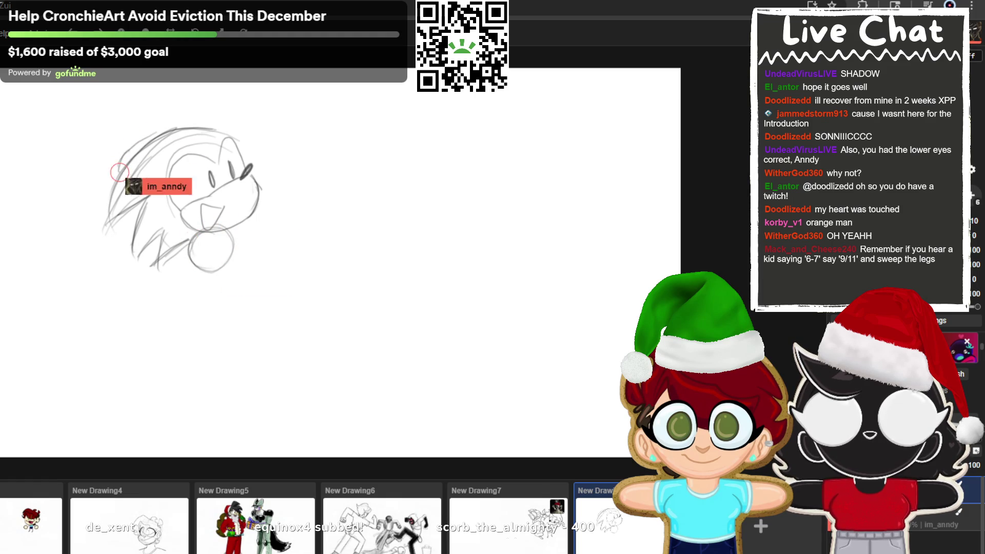
mouse_move(220, 135)
mouse_down()
mouse_move(121, 170)
mouse_move(154, 149)
mouse_move(95, 201)
mouse_move(103, 194)
mouse_up()
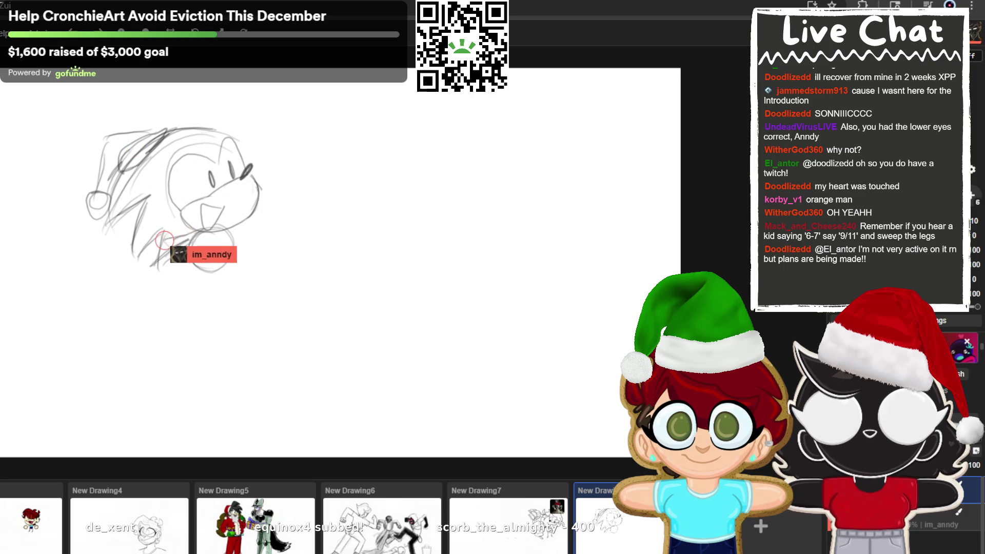
mouse_move(180, 259)
mouse_down()
mouse_move(162, 239)
mouse_move(187, 242)
mouse_move(186, 257)
mouse_up()
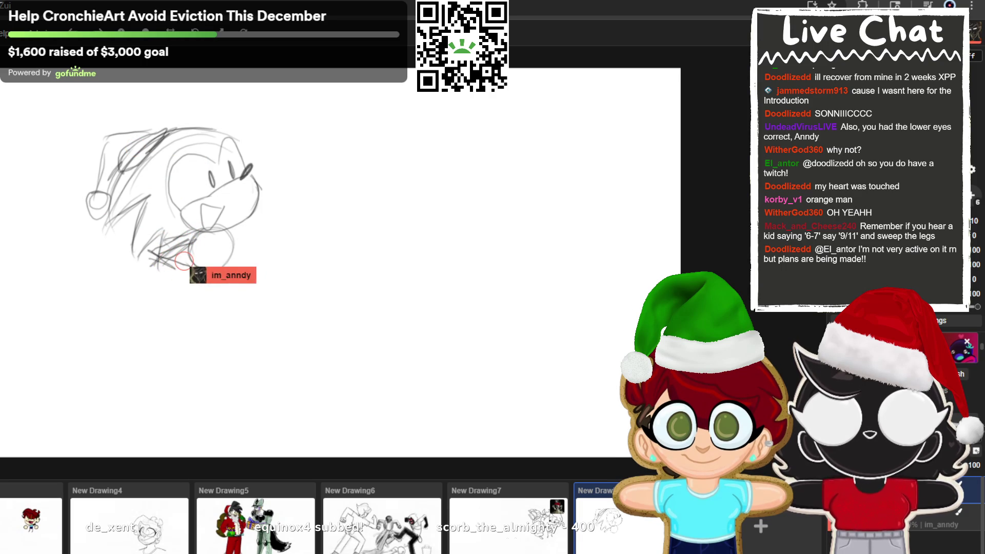
key(ctrl+z)
key(ctrl+z)
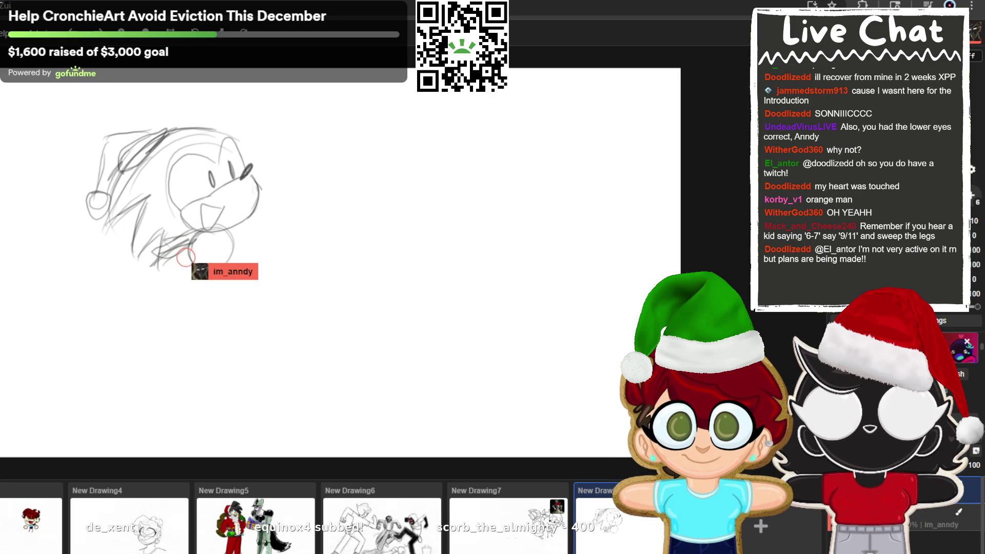
drag(185, 257, 197, 280)
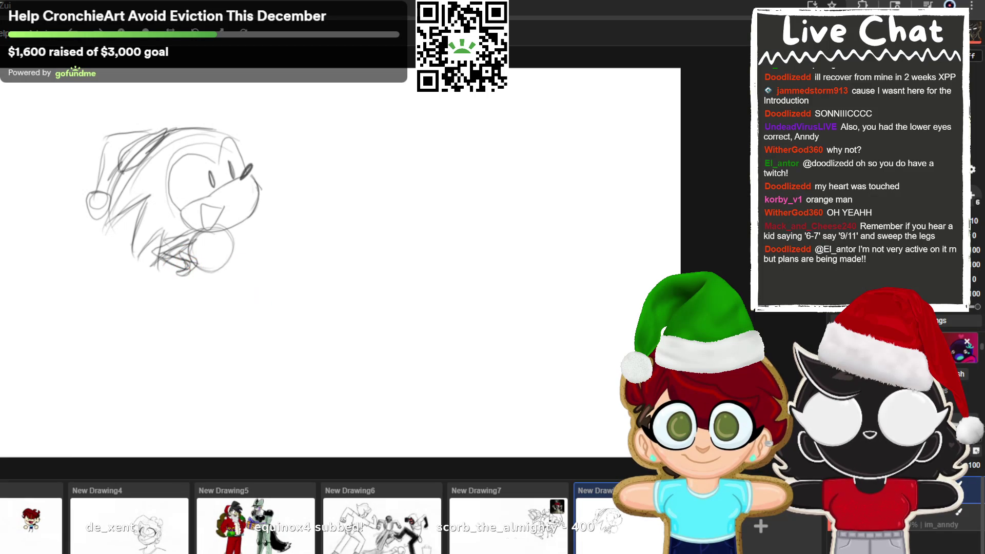
- Draw both legs, cuffed ankles and shoe outlines beneath the hedgehog's torso
drag(187, 262, 177, 262)
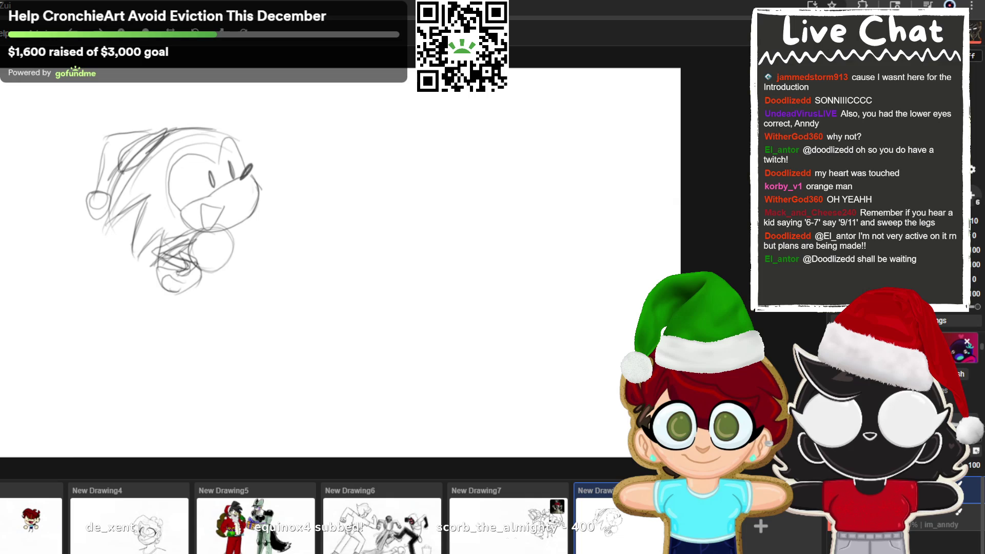
drag(231, 231, 277, 231)
key(ctrl+z)
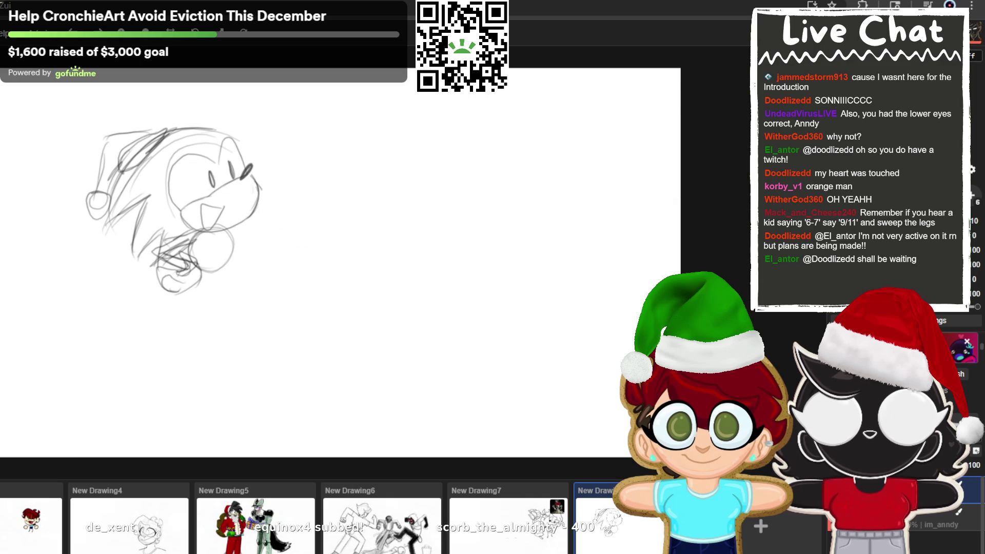
mouse_move(198, 280)
mouse_down()
mouse_move(169, 328)
mouse_move(196, 304)
mouse_move(136, 331)
mouse_move(195, 336)
mouse_move(197, 305)
mouse_up()
mouse_move(222, 264)
mouse_down()
mouse_move(225, 300)
mouse_move(245, 294)
mouse_up()
mouse_move(163, 297)
mouse_down()
mouse_move(196, 296)
mouse_move(164, 338)
mouse_move(267, 326)
mouse_up()
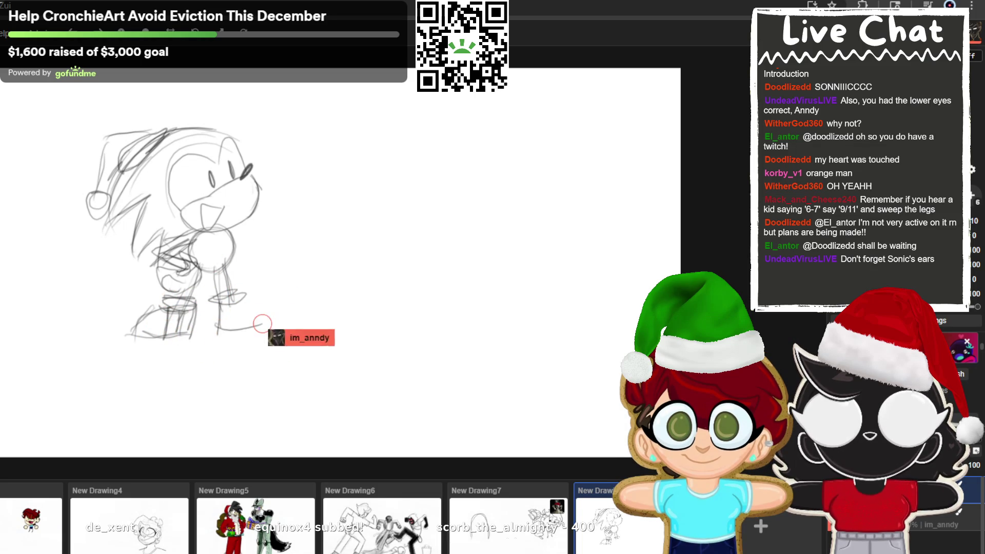
mouse_move(234, 297)
mouse_down()
mouse_move(273, 314)
mouse_move(274, 327)
mouse_move(238, 328)
mouse_move(256, 328)
mouse_up()
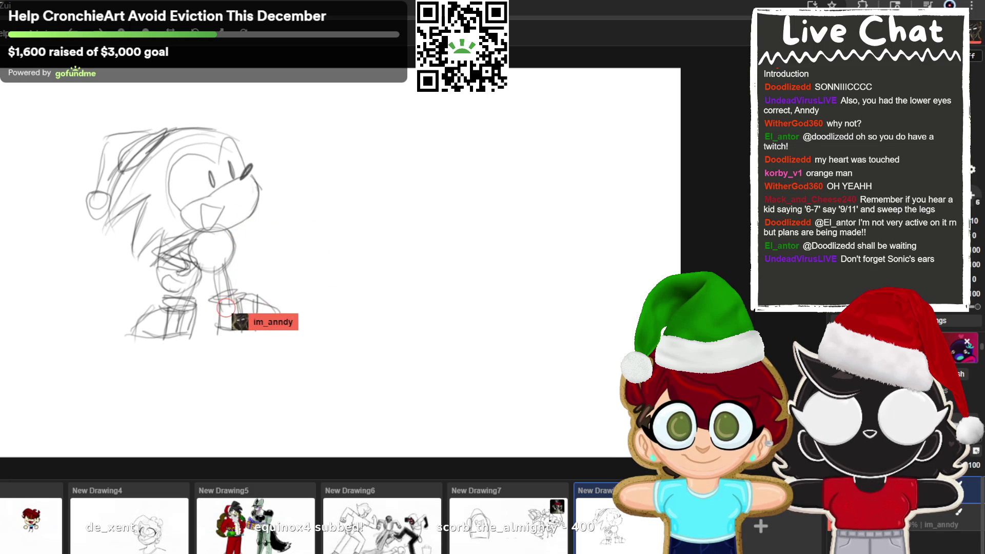
scroll(218, 298, up, 3)
- Draw long sloping left and right edges forming a tall cone-shaped tree behind the hedgehog
scroll(186, 307, right, 2)
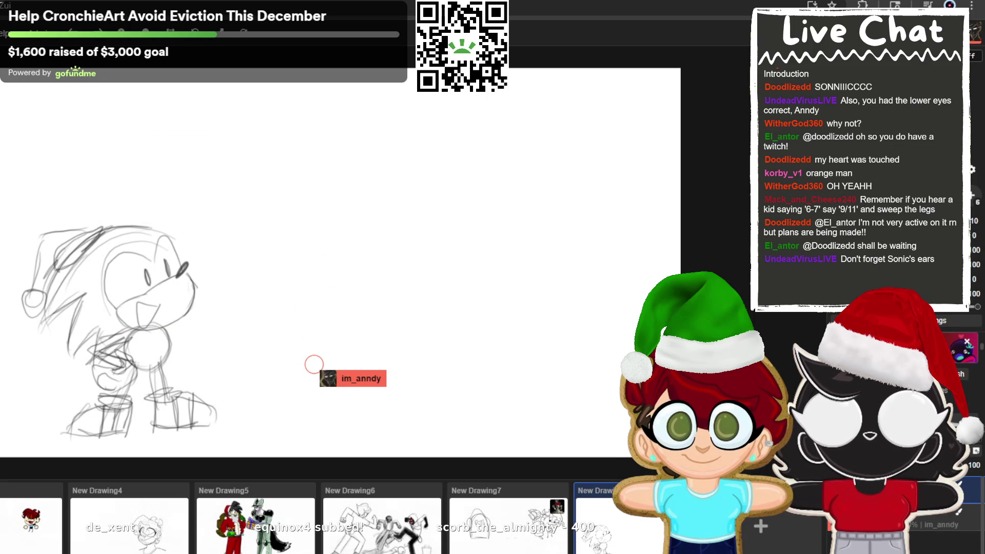
drag(159, 88, 118, 189)
drag(153, 91, 108, 203)
drag(148, 144, 95, 208)
drag(85, 332, 28, 367)
mouse_move(177, 84)
mouse_down()
mouse_move(244, 216)
mouse_move(256, 343)
mouse_move(276, 386)
mouse_up()
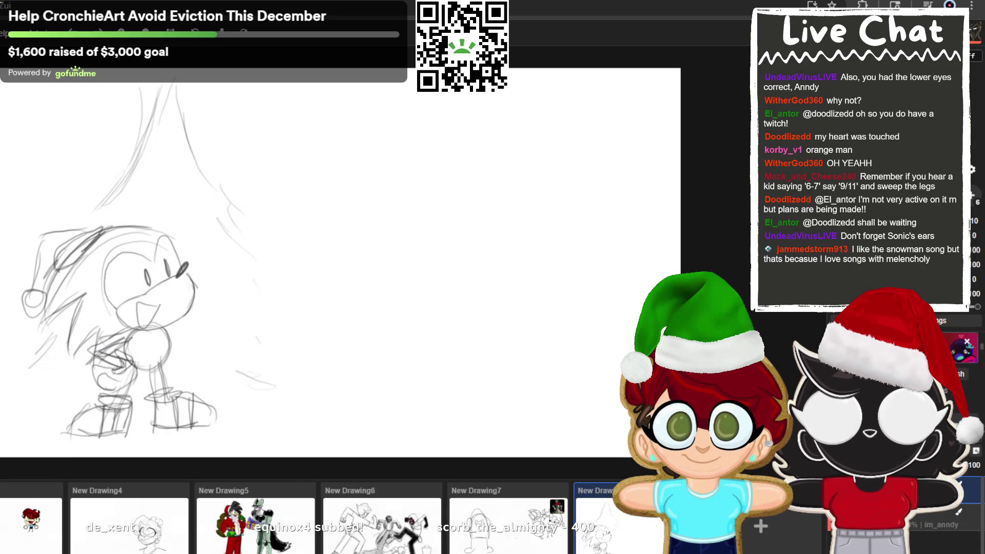
drag(198, 128, 231, 213)
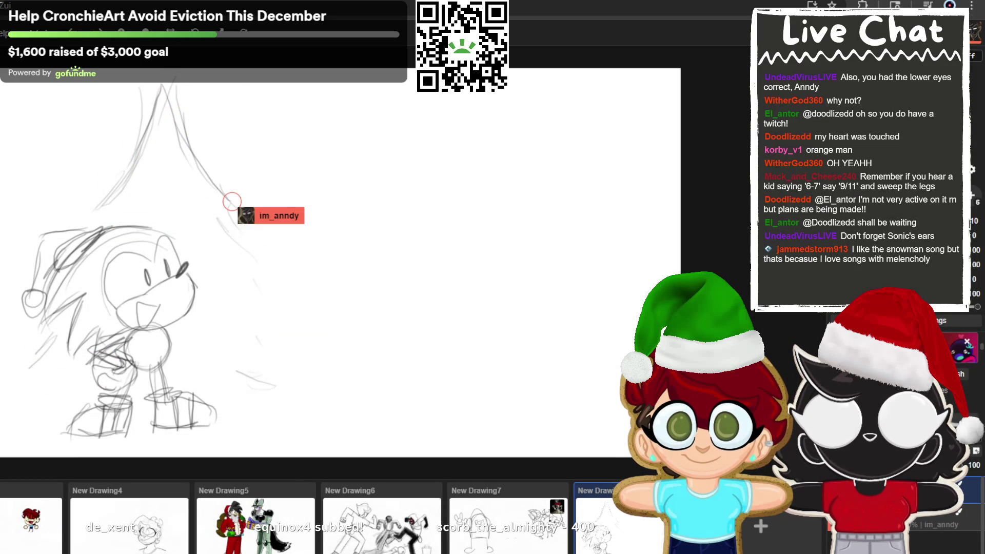
- Scribble a star on top of the Christmas tree
drag(161, 81, 174, 117)
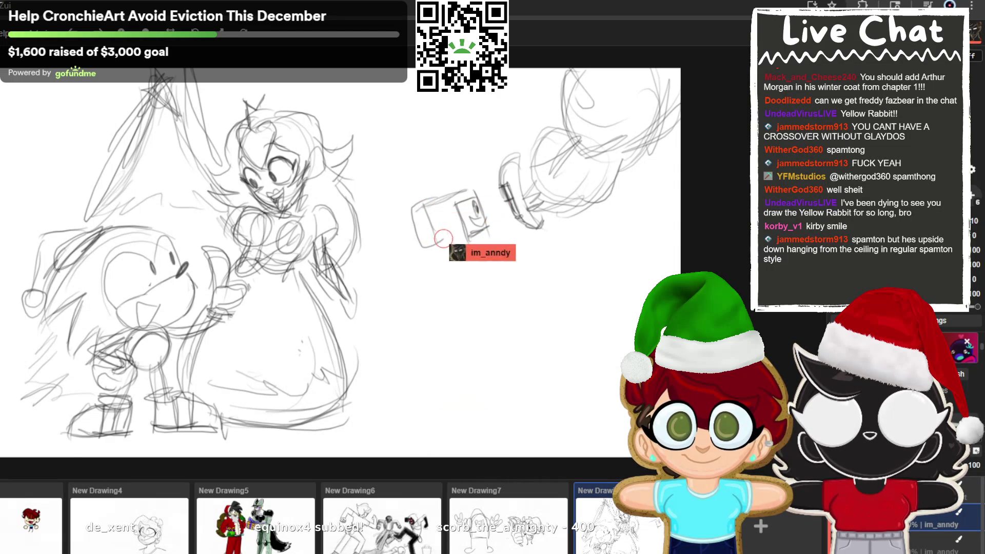
- Draw a round head circle near the bottom centre with inner lines and a bottom stroke
drag(400, 382, 423, 338)
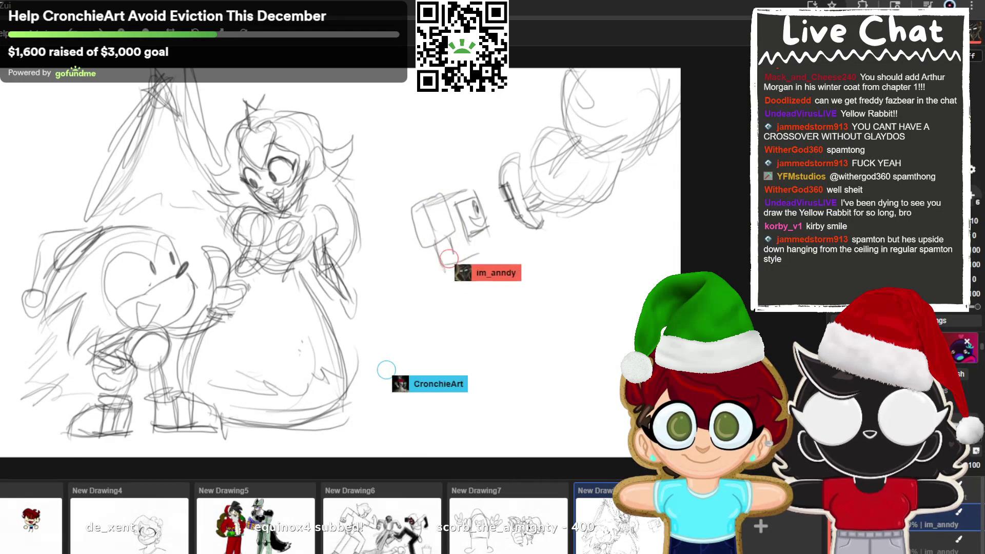
drag(435, 373, 411, 329)
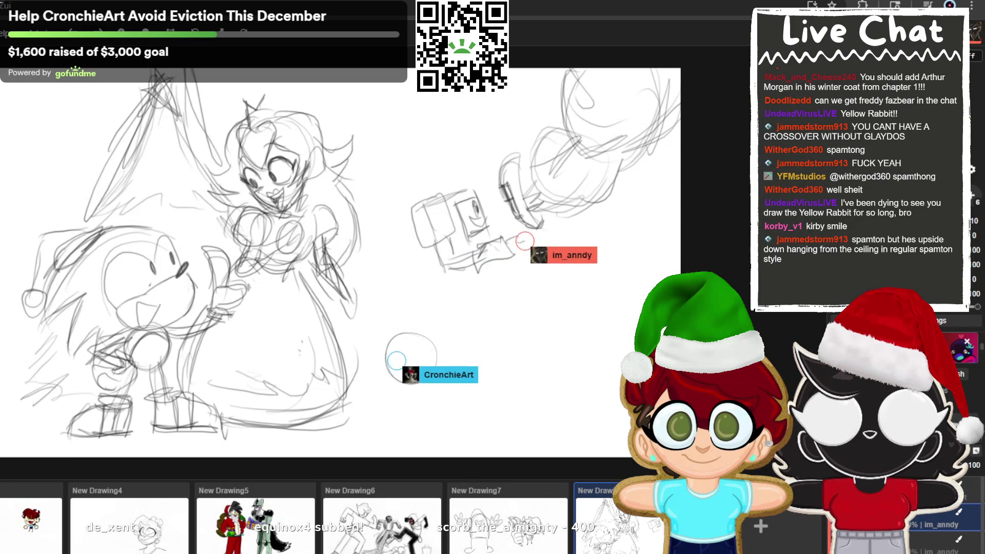
drag(403, 358, 373, 369)
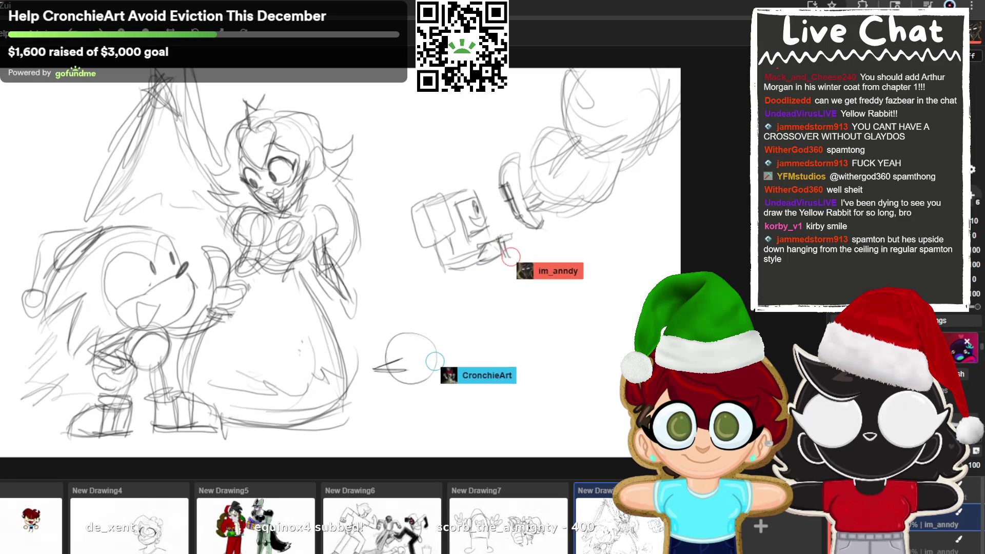
drag(432, 355, 433, 371)
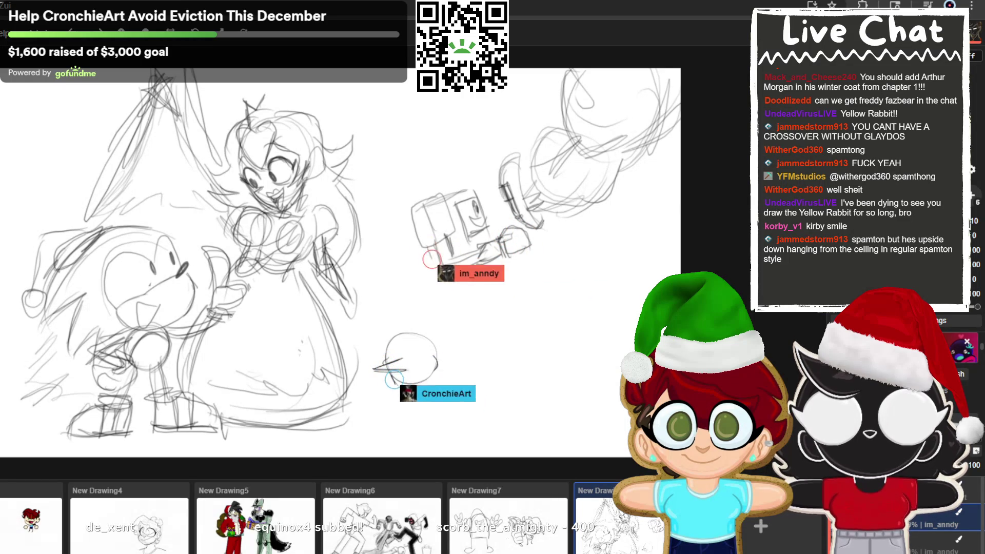
drag(394, 382, 415, 384)
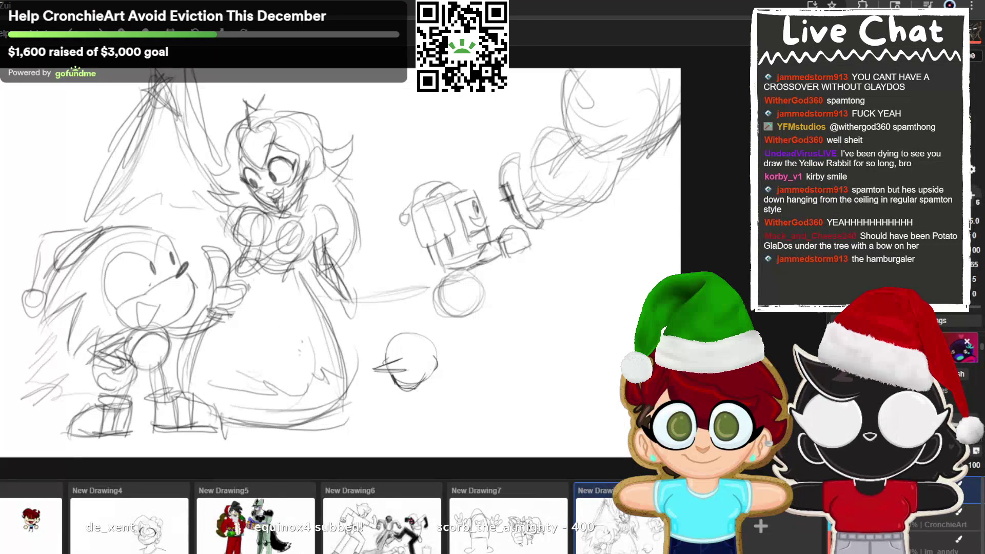
- Shift the hedgehog and girl sketches left and redraw the small head lower and further left
drag(67, 308, 3, 304)
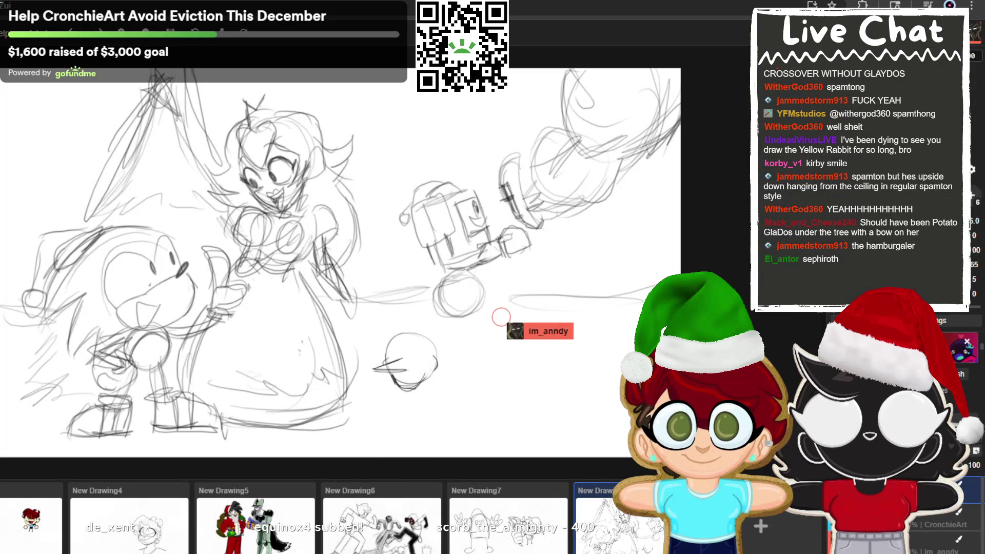
drag(154, 282, 108, 271)
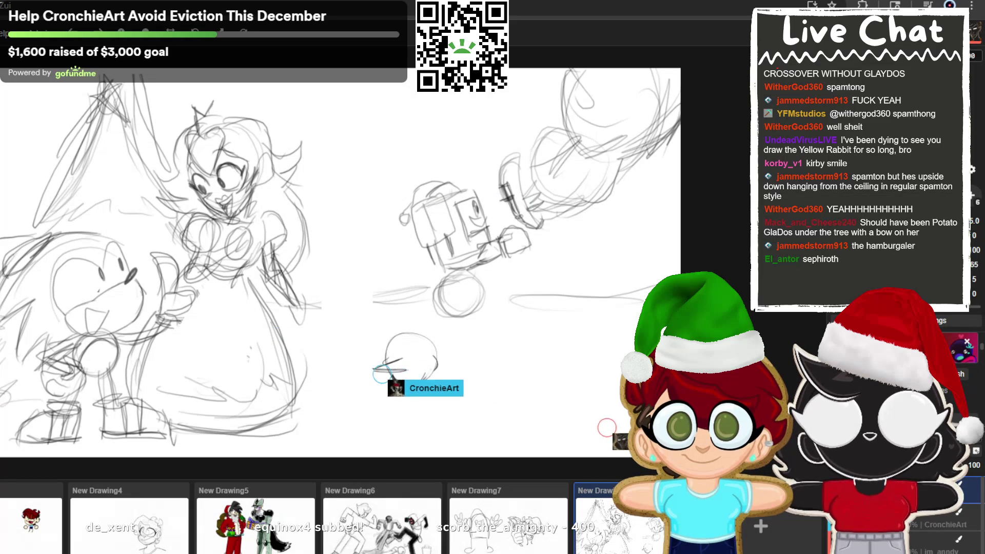
drag(371, 374, 373, 374)
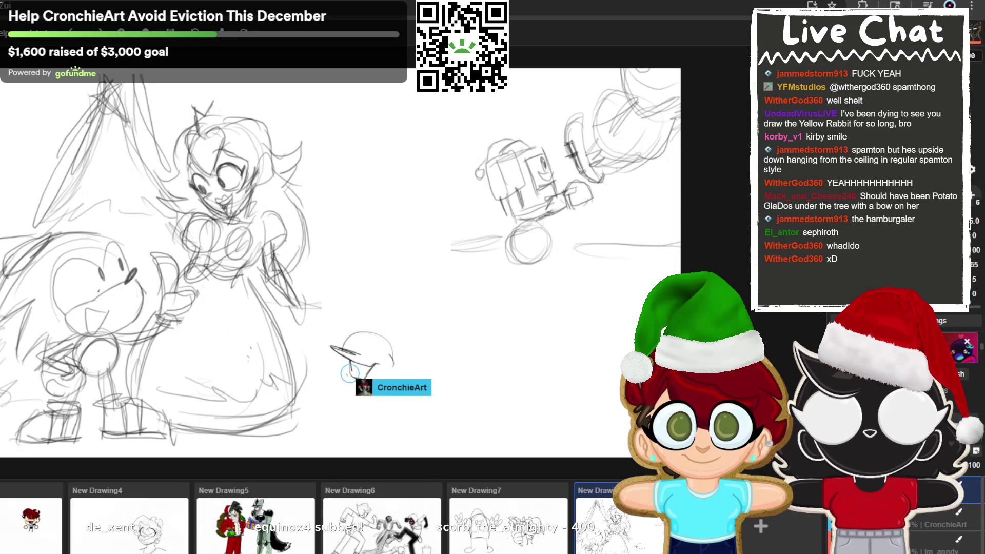
- Sketch the small head's left side and a darker arc over its helmet top
mouse_move(344, 362)
mouse_down()
mouse_move(348, 381)
mouse_move(379, 371)
mouse_up()
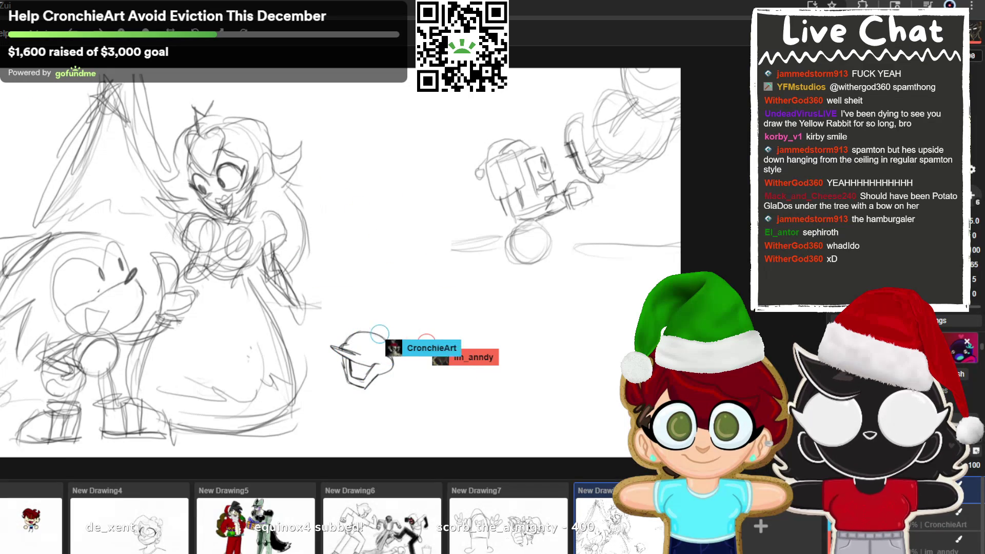
drag(380, 334, 347, 345)
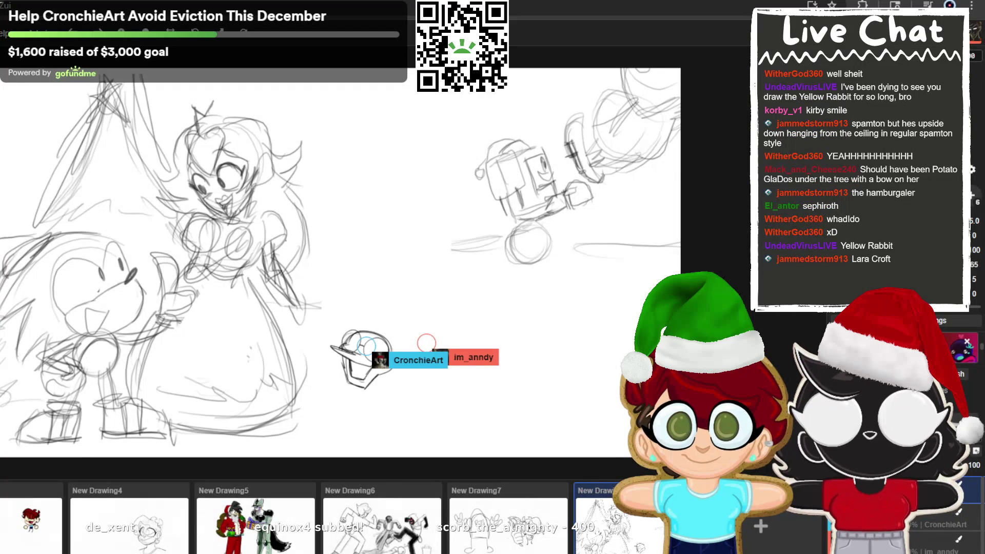
- Add helmet strokes, a wide open mouth and body lines, then erase the lower body and legs
mouse_move(366, 344)
mouse_down()
mouse_move(372, 323)
mouse_move(388, 330)
mouse_up()
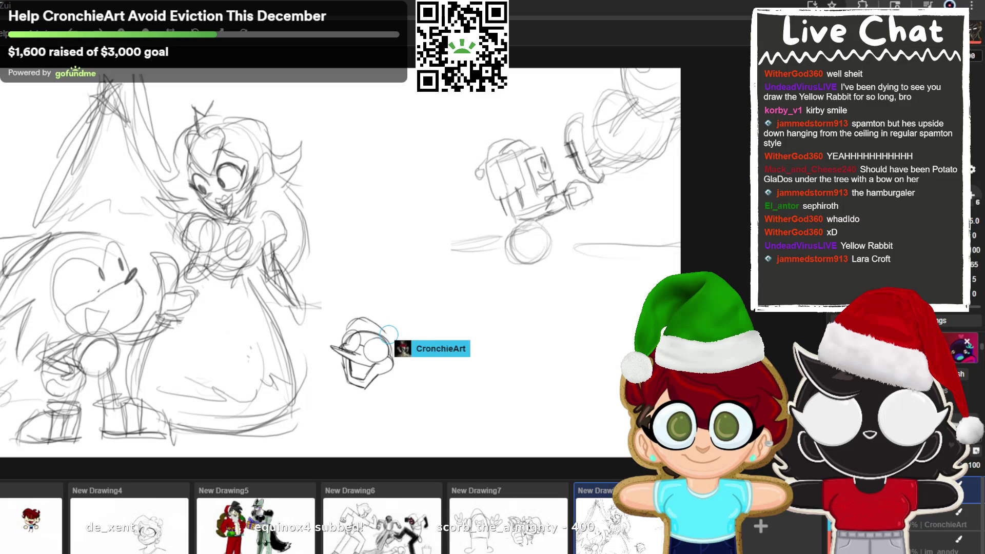
drag(383, 329, 390, 351)
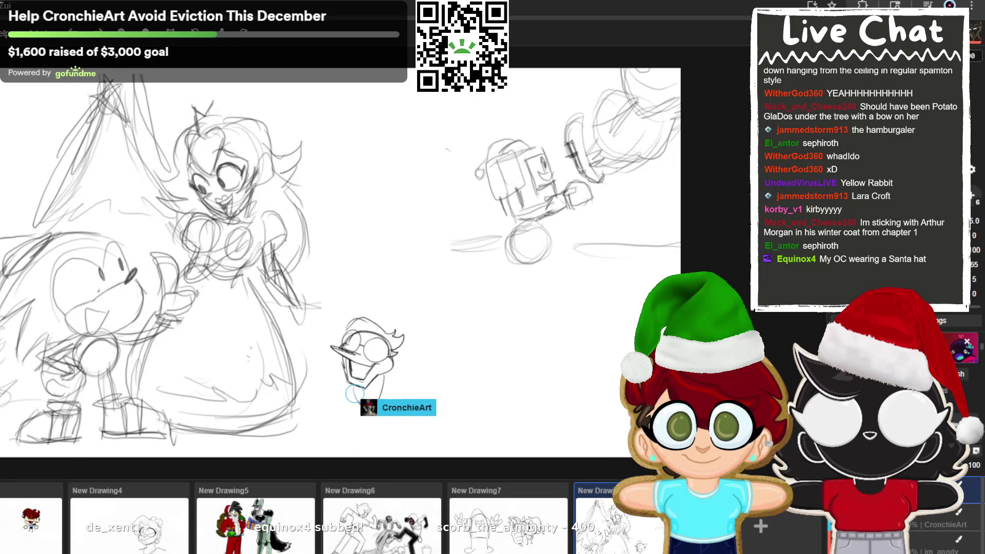
mouse_move(345, 369)
mouse_down()
mouse_move(382, 374)
mouse_move(365, 404)
mouse_up()
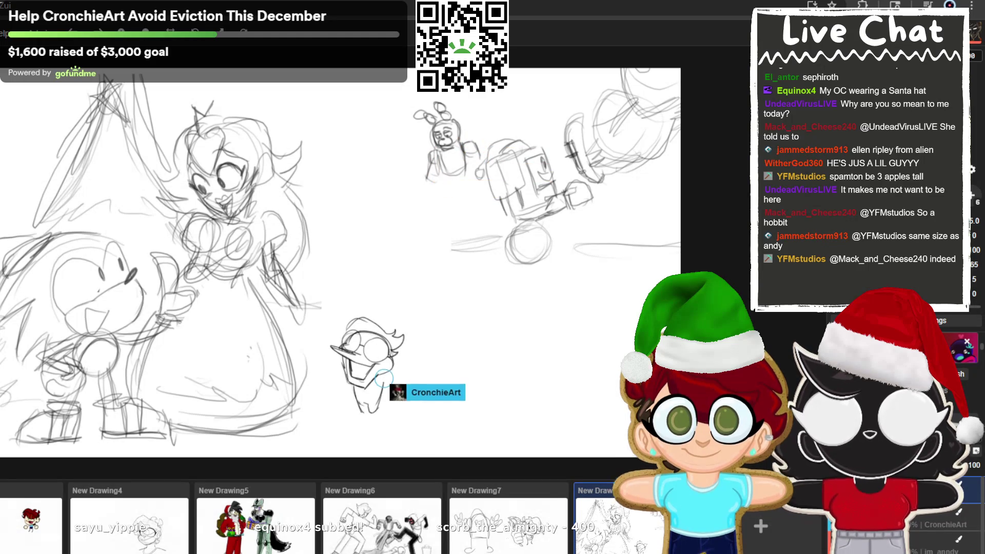
mouse_move(374, 395)
mouse_down()
mouse_move(366, 405)
mouse_move(379, 381)
mouse_move(359, 405)
mouse_move(372, 417)
mouse_up()
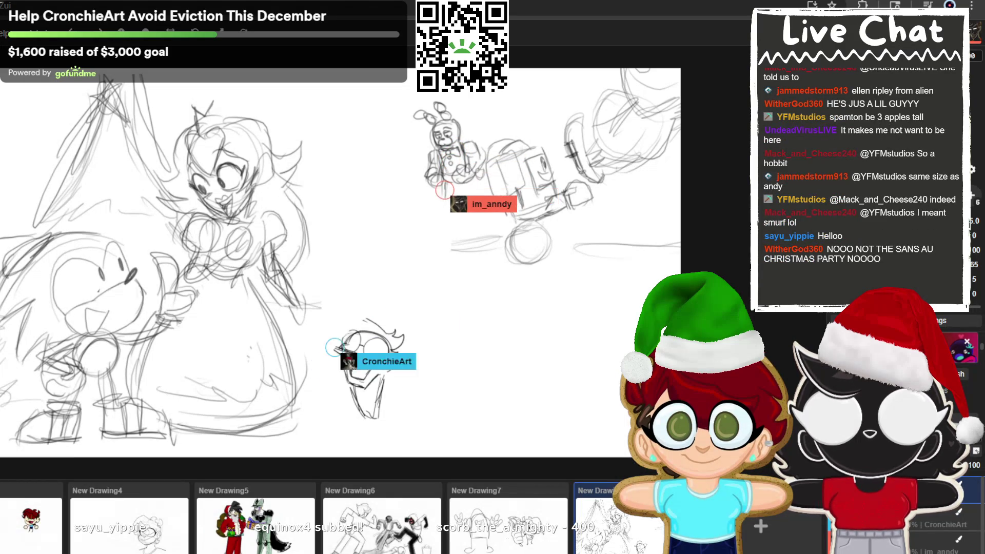
- Redraw the glasses character's head and sketch a light circle beside it
mouse_move(354, 348)
mouse_down()
mouse_move(408, 327)
mouse_move(358, 414)
mouse_up()
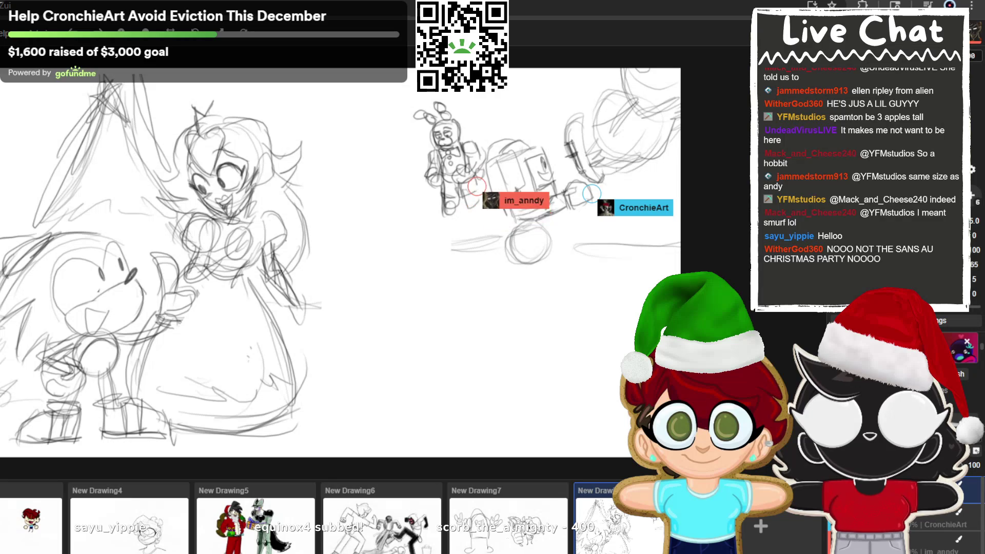
drag(472, 306, 474, 310)
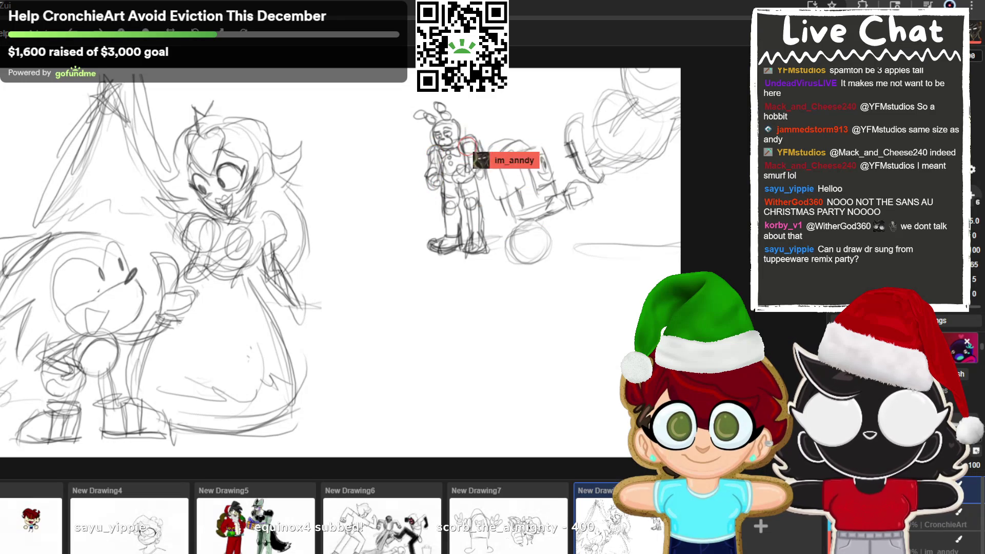
- Give the small figure below the bunny a rounded head, neck, zig-zag lower body and curved strokes
drag(432, 288, 425, 337)
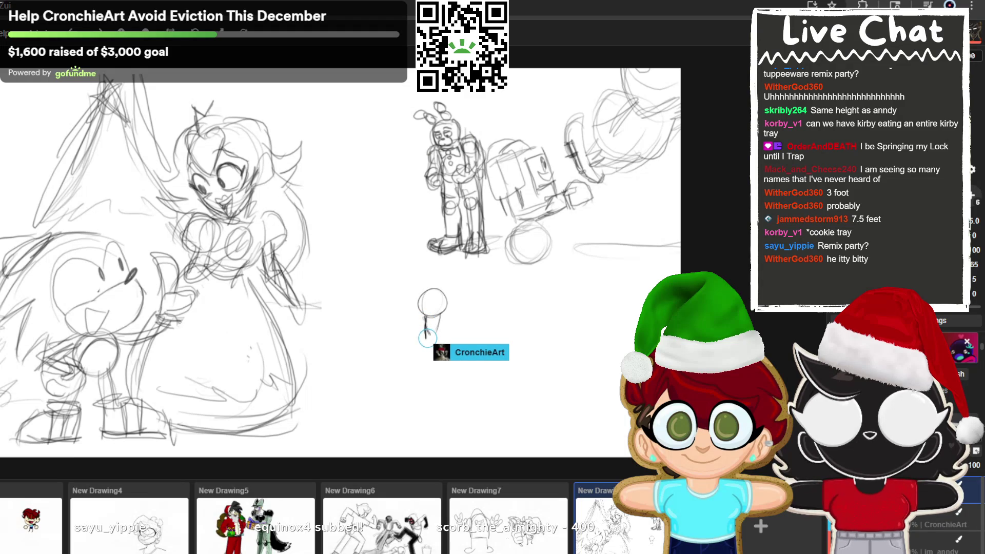
drag(427, 337, 434, 331)
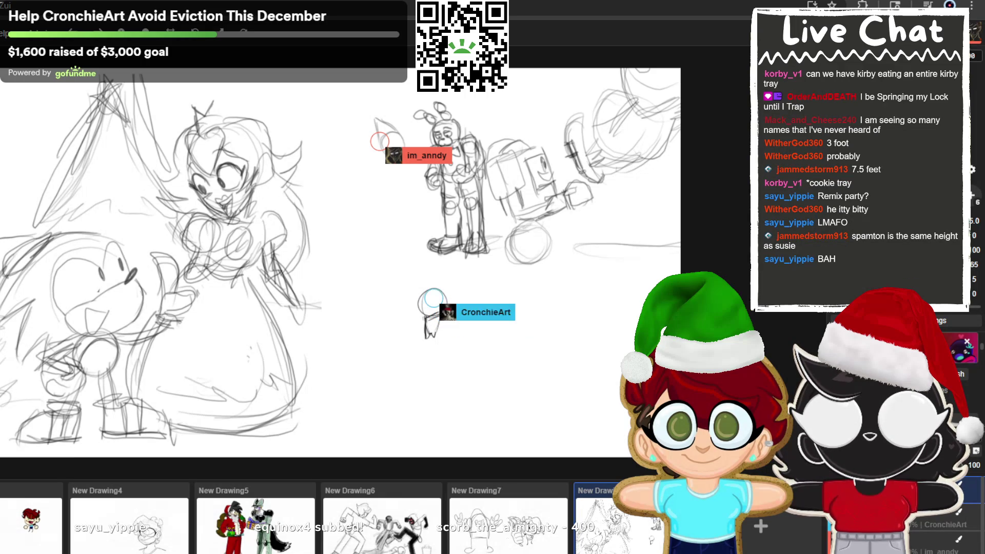
drag(433, 297, 446, 290)
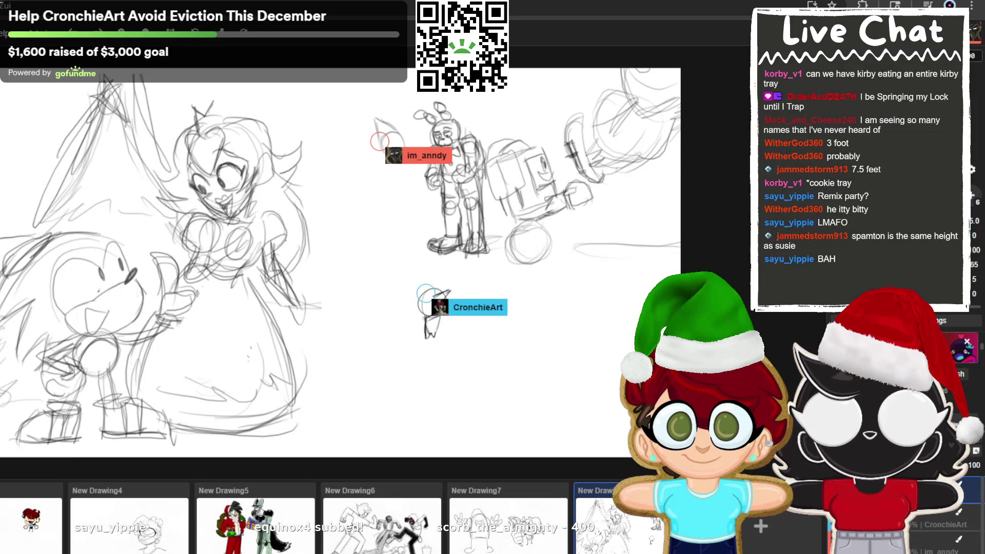
drag(418, 293, 441, 286)
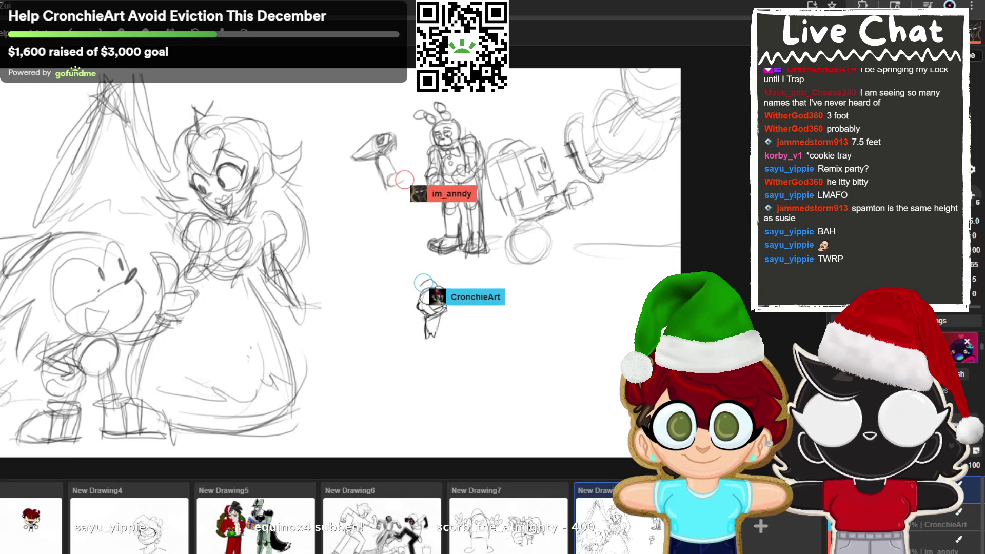
drag(450, 291, 412, 299)
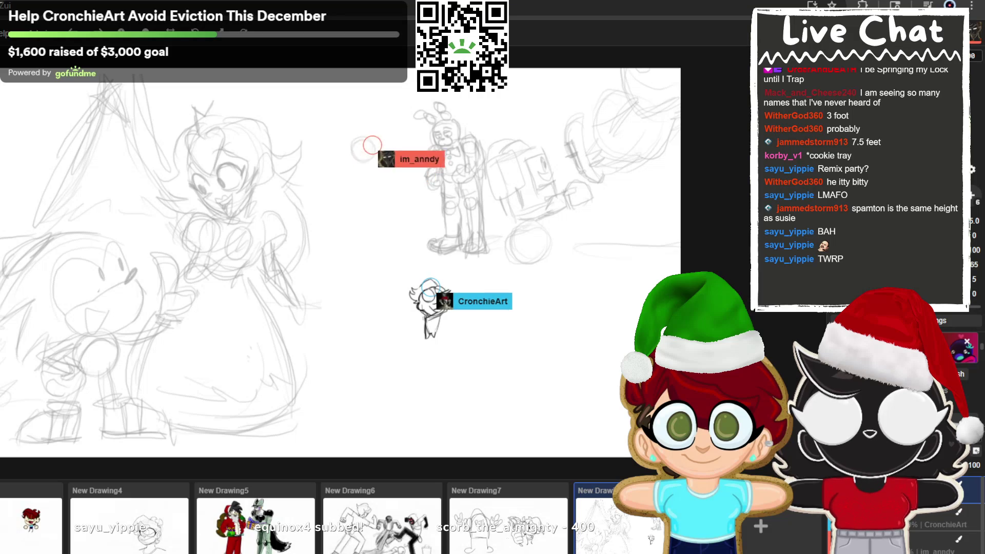
- Sketch hair strokes and extra marks over the small character's head
drag(434, 285, 424, 305)
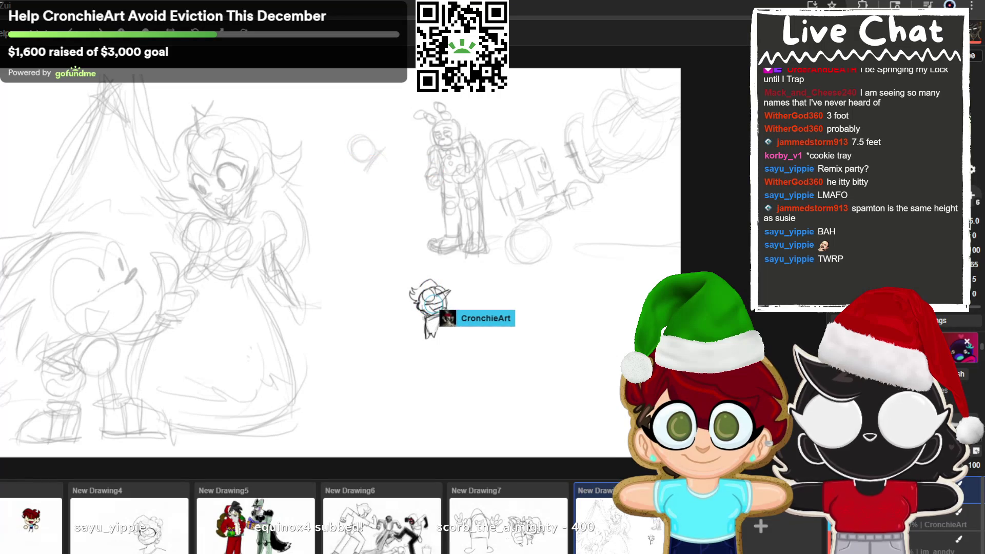
drag(436, 300, 445, 296)
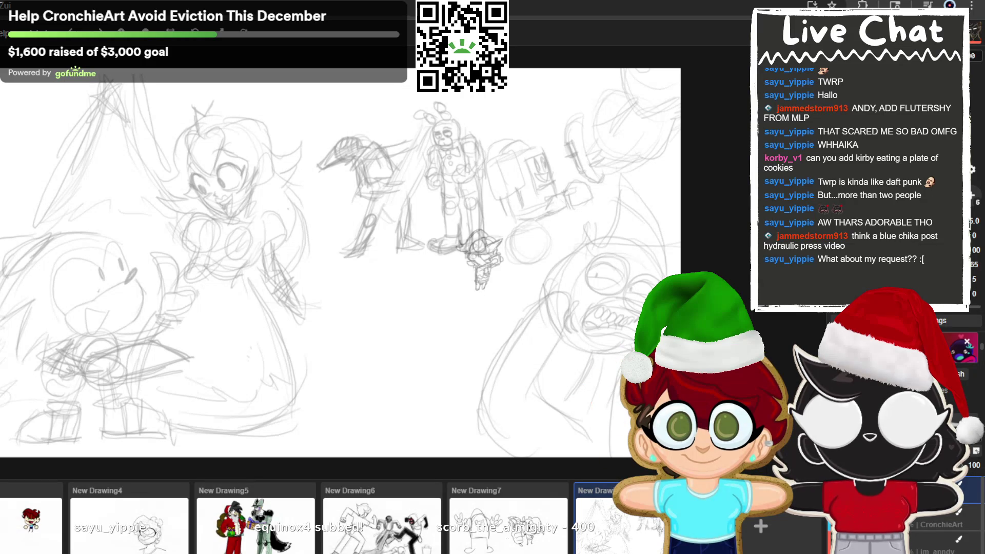
- Sketch a large circle in the lower middle of the canvas
mouse_move(379, 353)
mouse_down()
mouse_move(365, 389)
mouse_move(409, 340)
mouse_move(387, 387)
mouse_move(436, 339)
mouse_up()
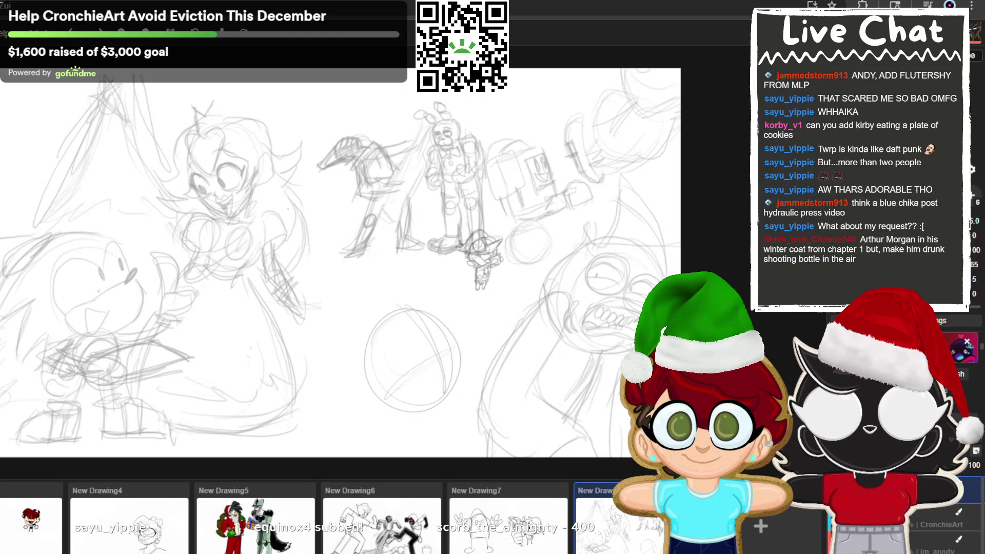
- Replace an undone arc with a pointed loop at the head circle's upper-left
mouse_move(382, 330)
mouse_down()
mouse_move(358, 355)
mouse_move(380, 379)
mouse_up()
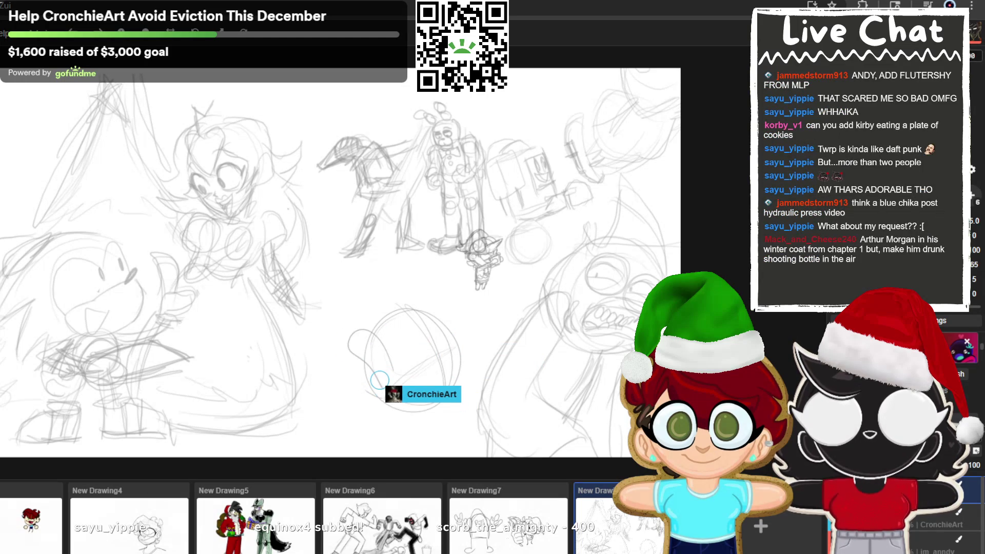
key(ctrl+z)
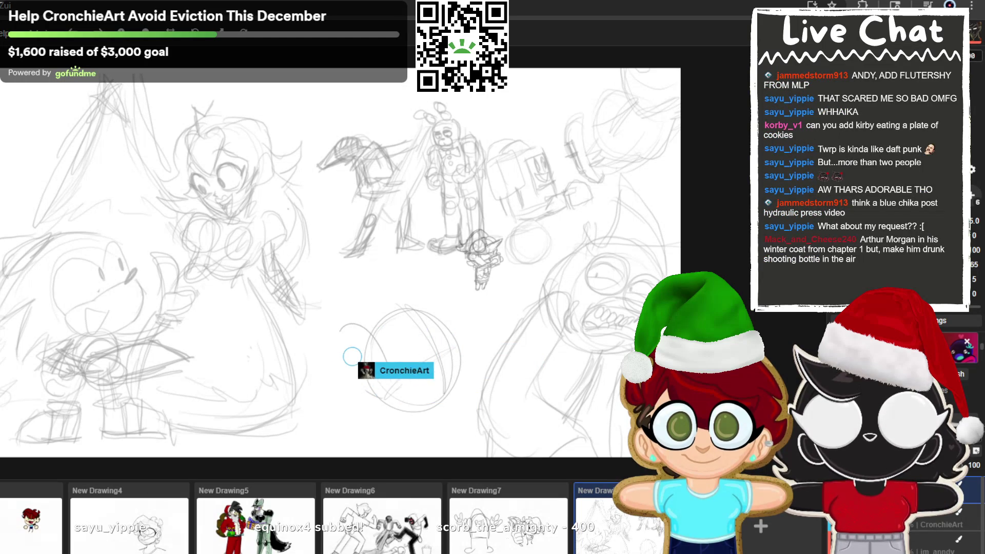
drag(382, 364, 358, 351)
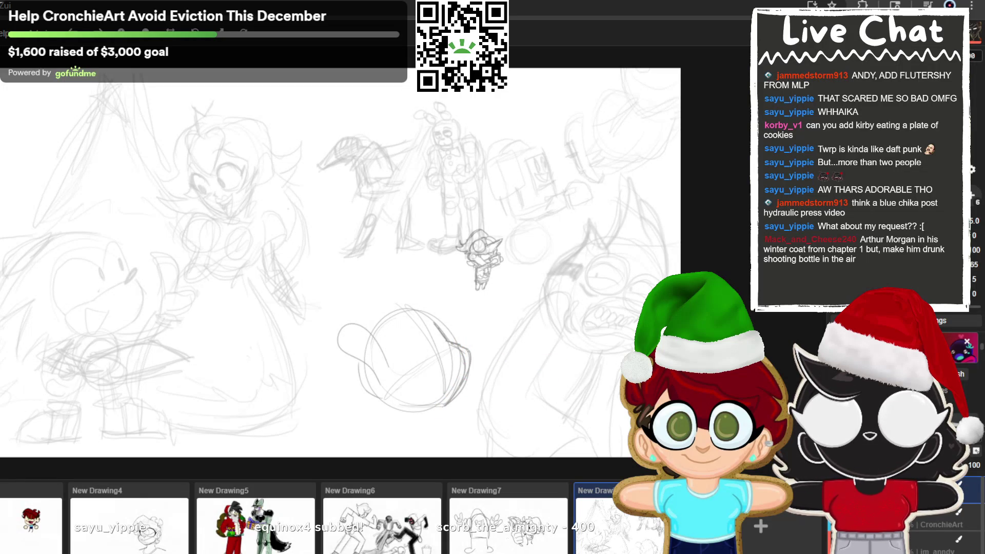
- Add short curved strokes below the pony head and erase part of its left oval outline
drag(382, 405, 367, 428)
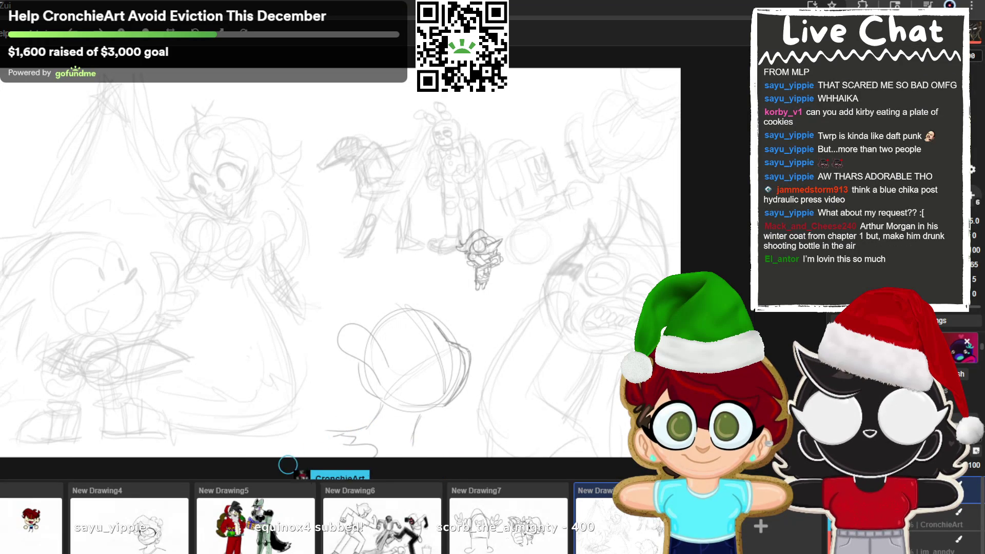
drag(234, 412, 272, 424)
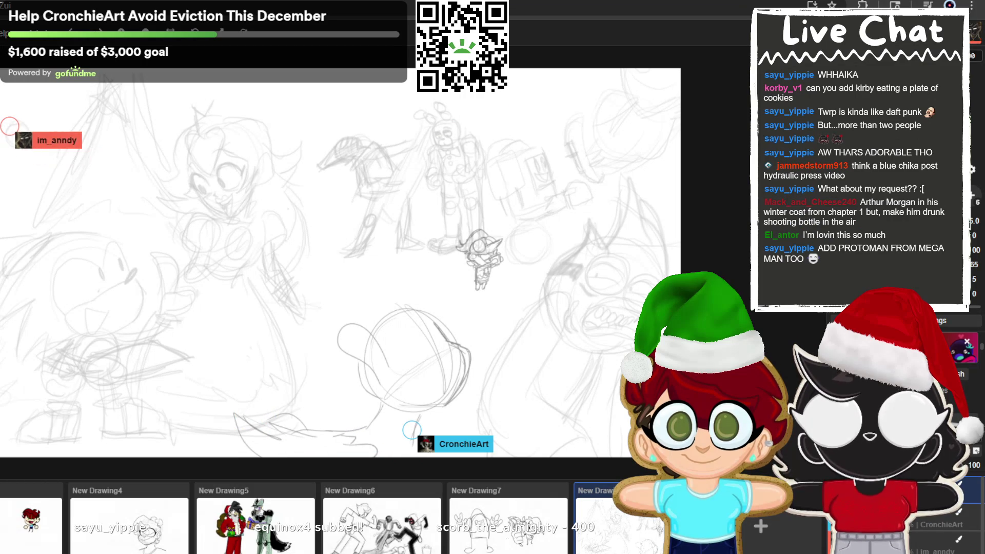
mouse_move(411, 429)
mouse_down()
mouse_move(362, 389)
mouse_move(365, 345)
mouse_move(390, 402)
mouse_move(366, 333)
mouse_move(385, 359)
mouse_up()
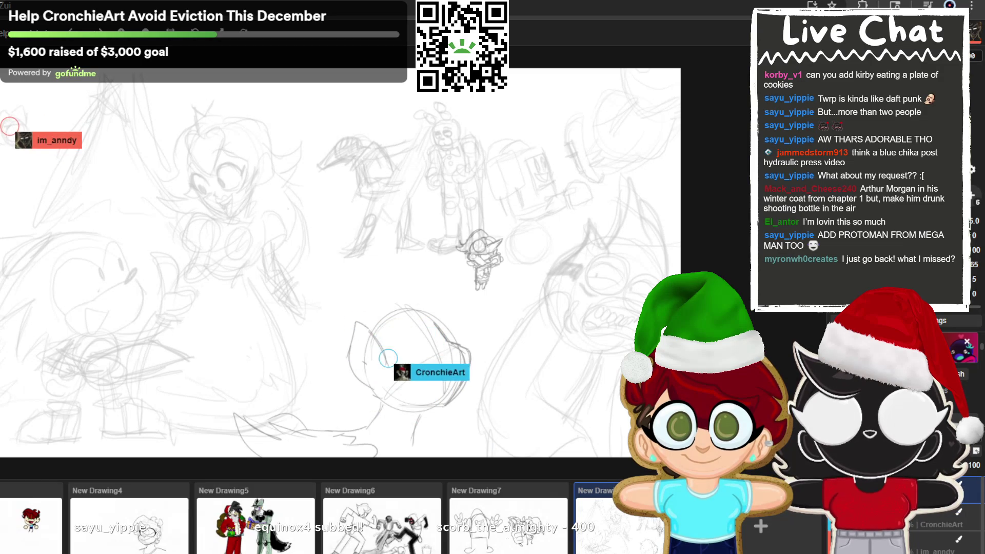
- Draw the pony's inner-ear line, closed eye, and an arc across the top of its head
mouse_move(362, 326)
mouse_down()
mouse_move(373, 362)
mouse_move(375, 354)
mouse_up()
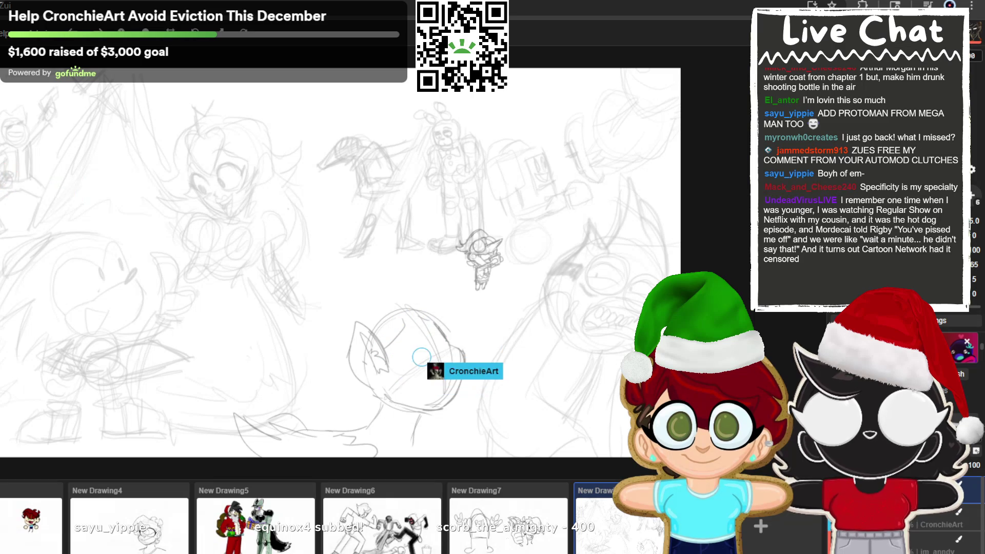
drag(398, 376, 431, 358)
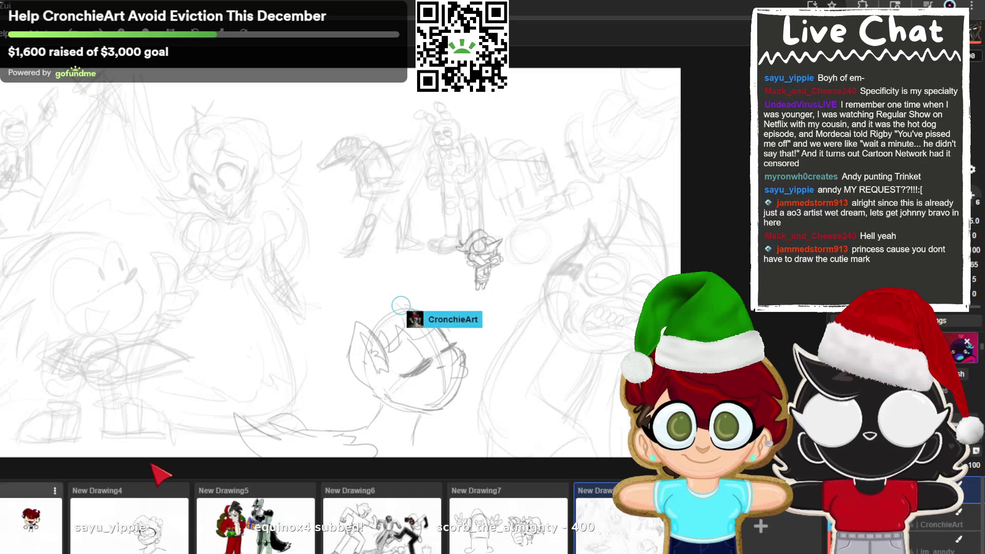
scroll(481, 313, up, 3)
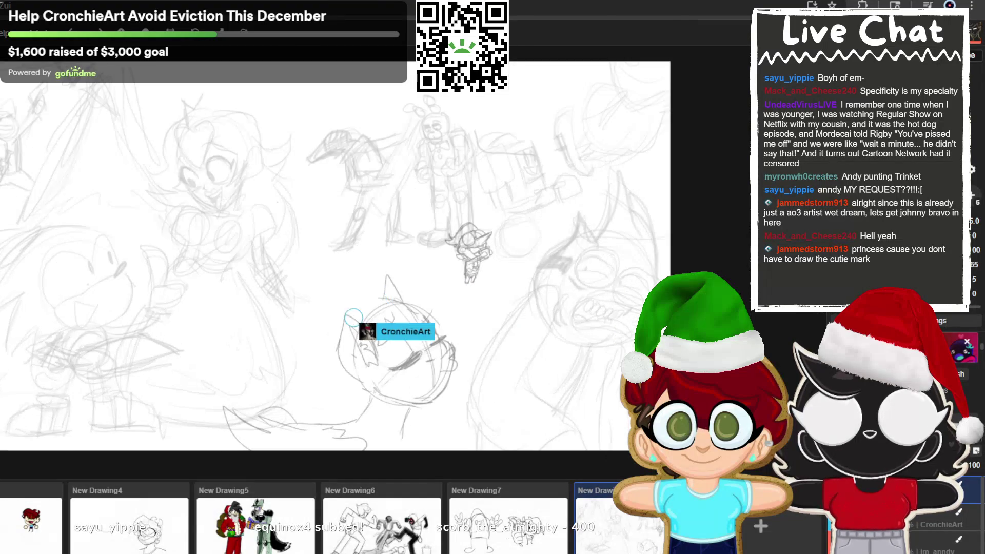
drag(353, 326, 440, 325)
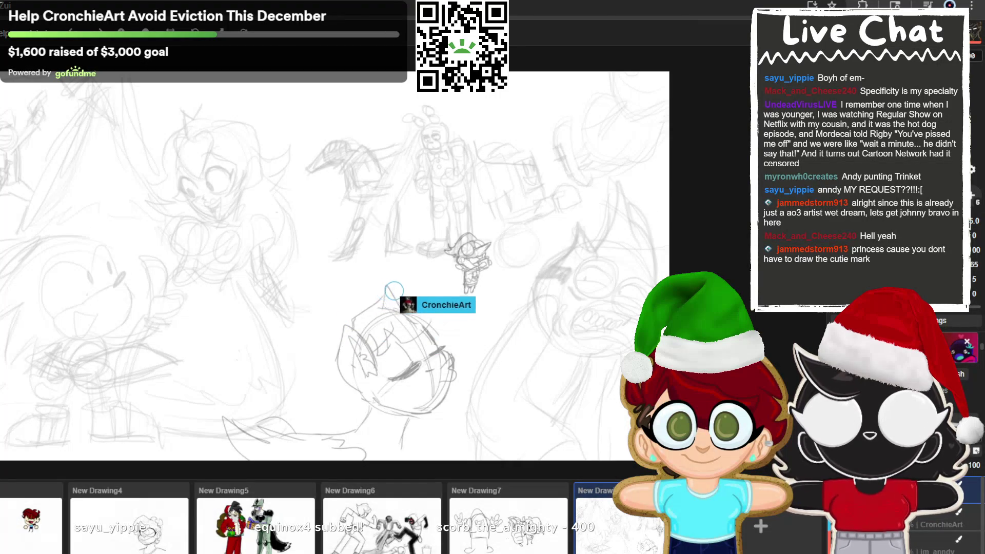
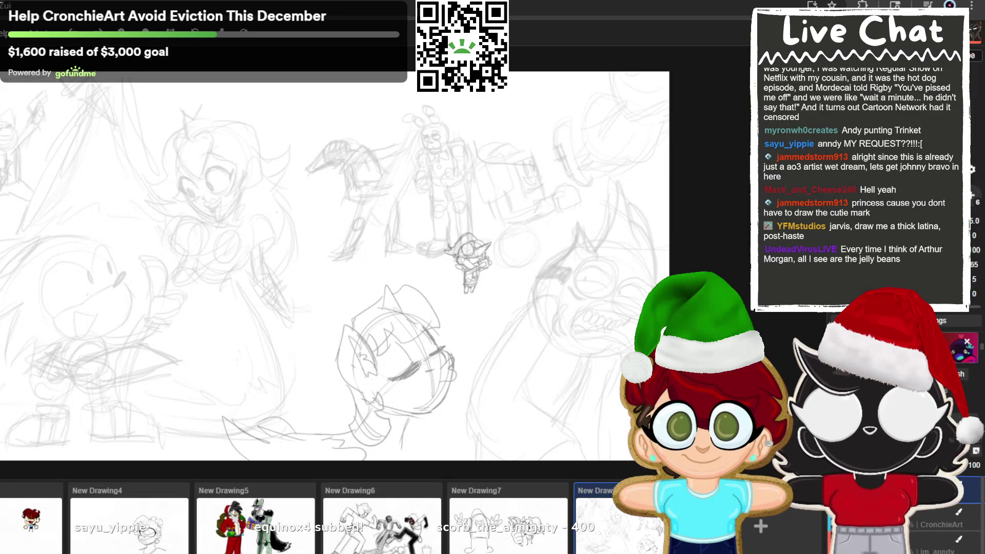
- Draw a short pencil eyelash stroke on the character's face
drag(439, 353, 448, 350)
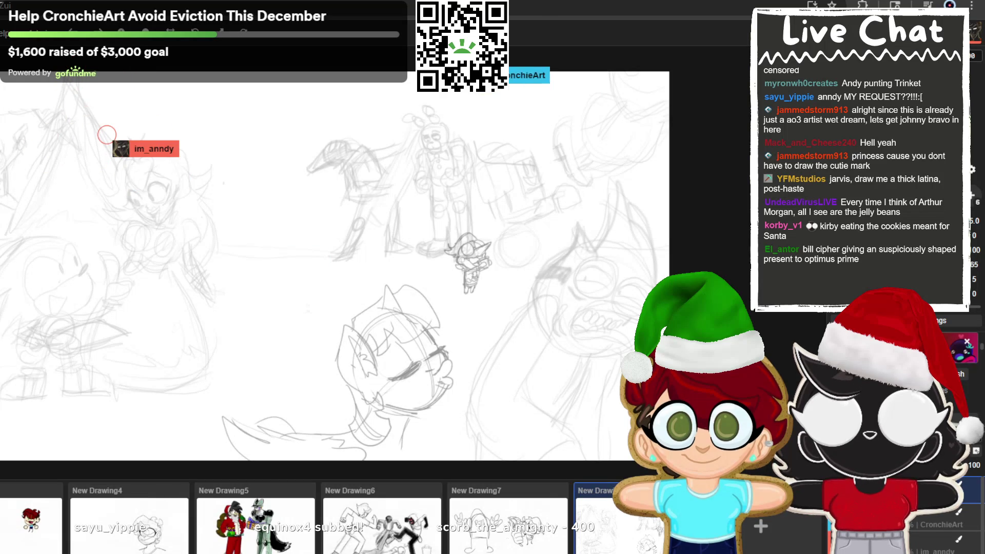
- Draw a vertical line down from the canvas top with a small loop at its end
drag(476, 100, 477, 170)
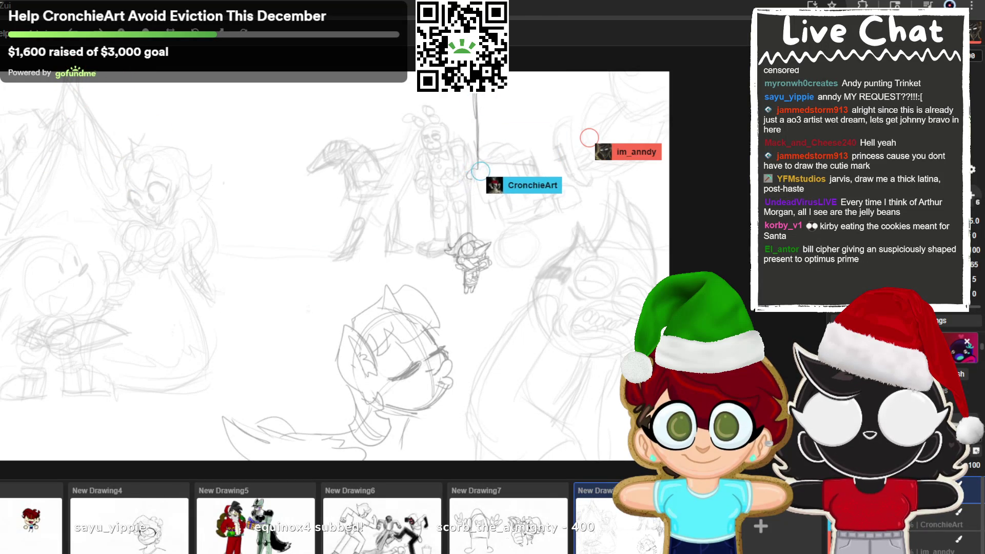
drag(476, 174, 483, 175)
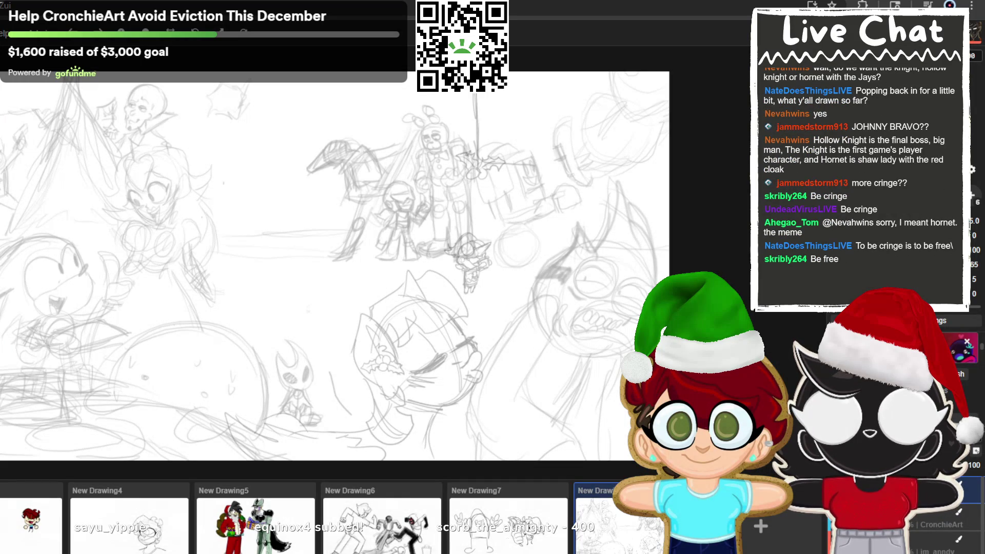
- Draw a curved pencil stroke along the hair of the closed-eyed central character
drag(199, 151, 237, 154)
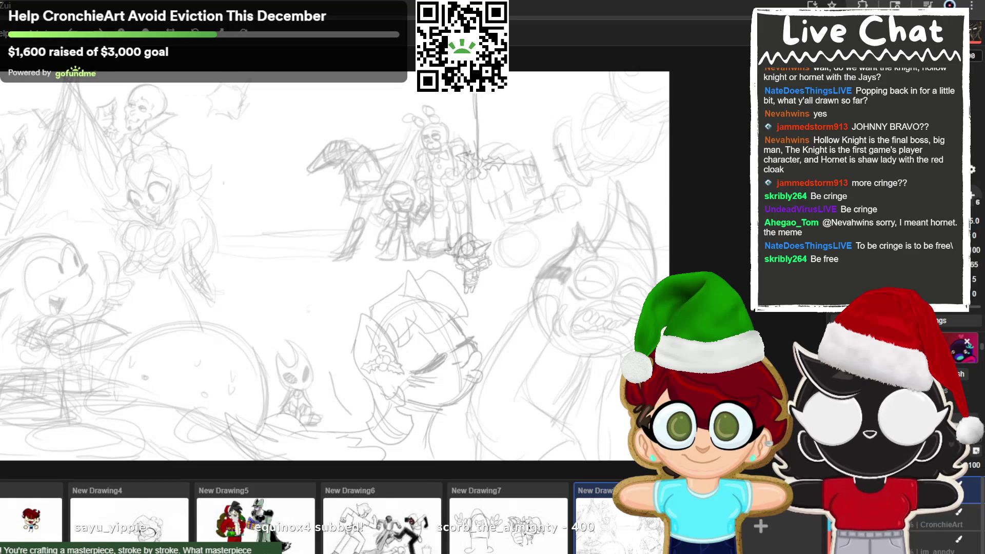